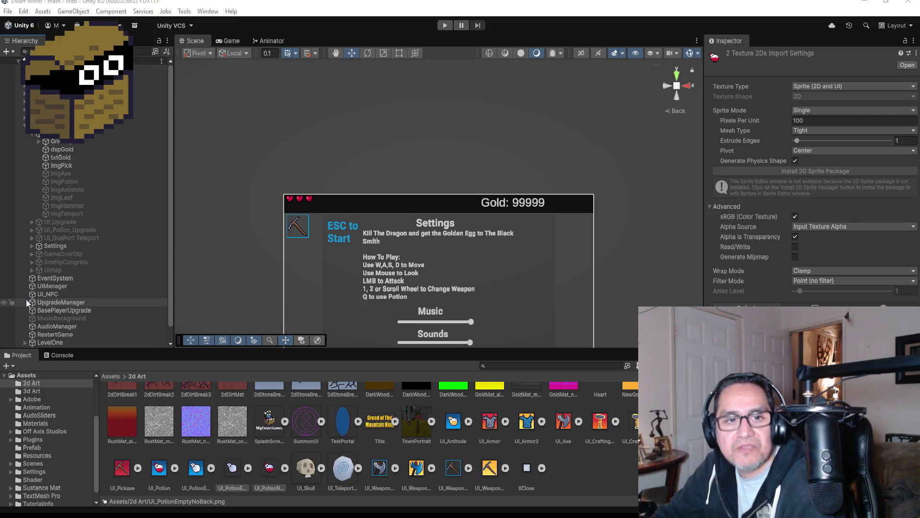
Look through the HUD icon images, then select ImgPotion and frame it in the view.
scroll(285, 265, "up", 1)
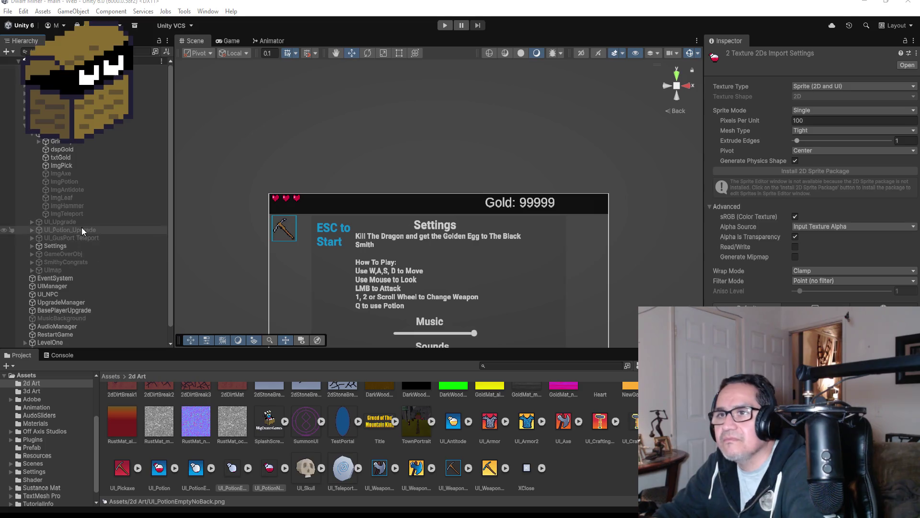
left_click(76, 213)
left_click(73, 200)
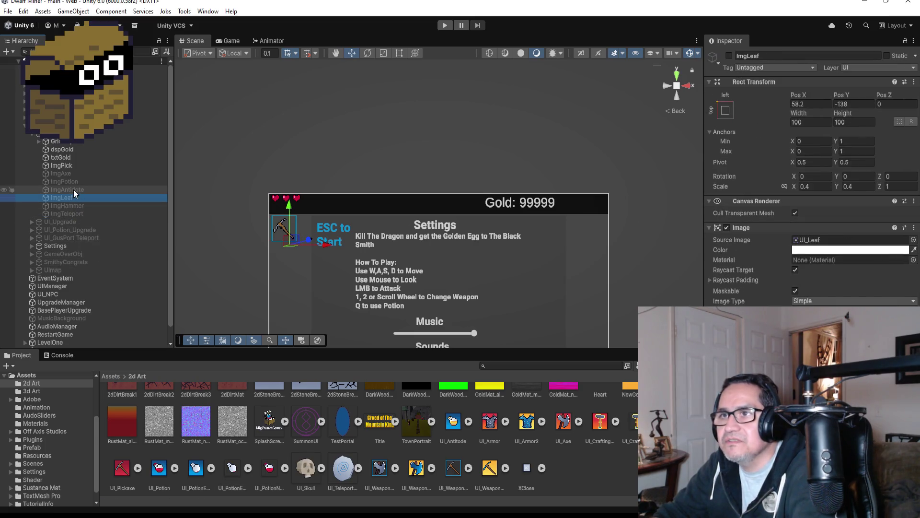
left_click(73, 189)
left_click(71, 182)
key("f")
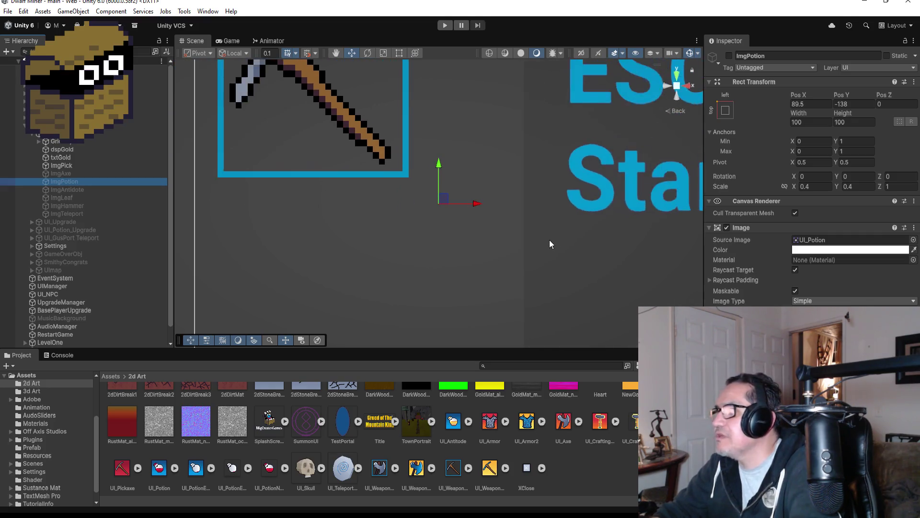
Enable ImgPotion, set its Source Image to UI_PotionNoBack, then disable it again.
left_click(729, 56)
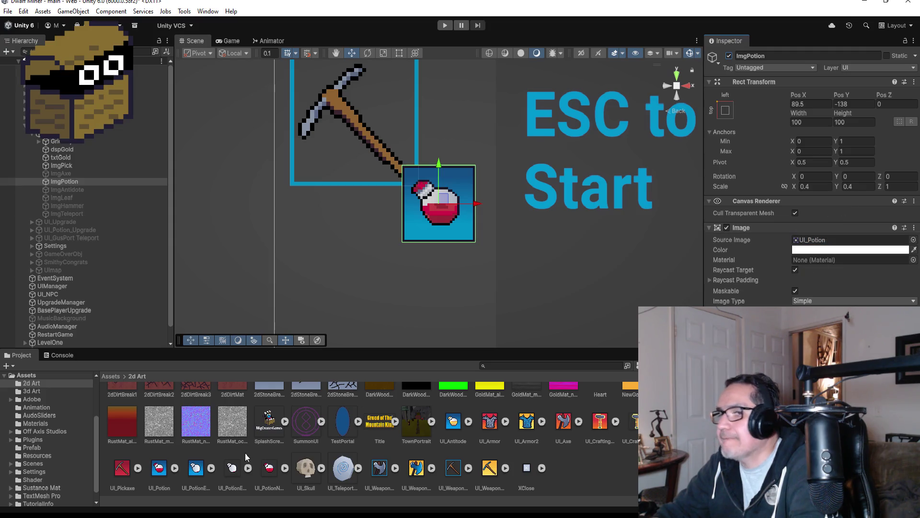
mouse_move(268, 468)
left_mouse_down()
mouse_move(623, 311)
mouse_move(836, 242)
left_mouse_up()
scroll(473, 249, "down", 1)
scroll(472, 254, "down", 2)
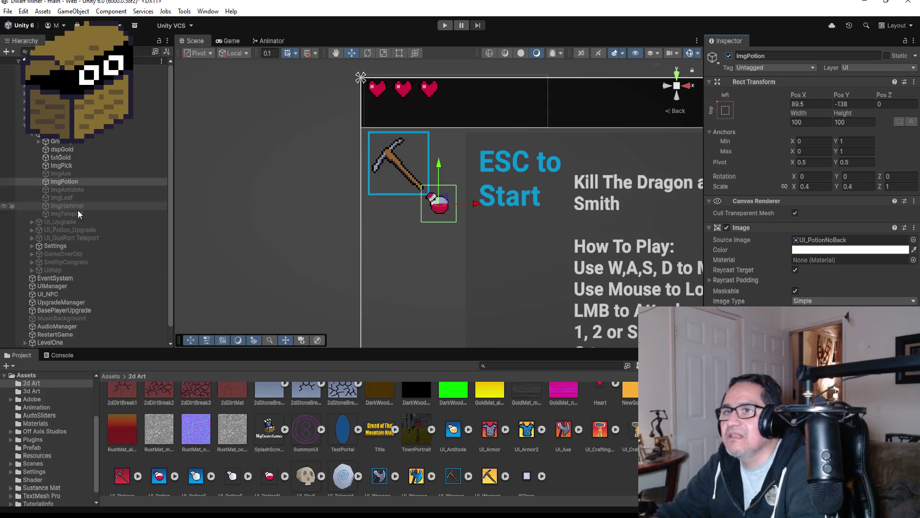
left_click(729, 56)
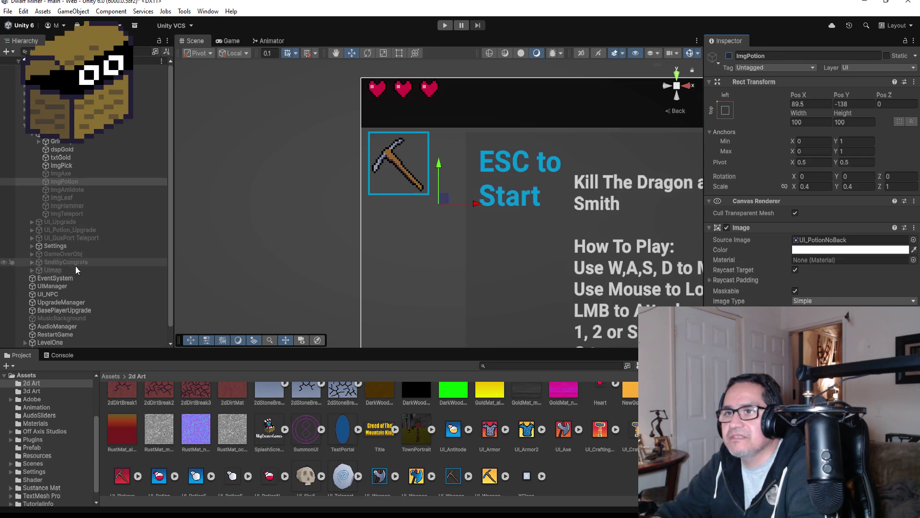
Select UIManager to view its seven HPIcon heart entries and Max HP of 2.
left_click(54, 286)
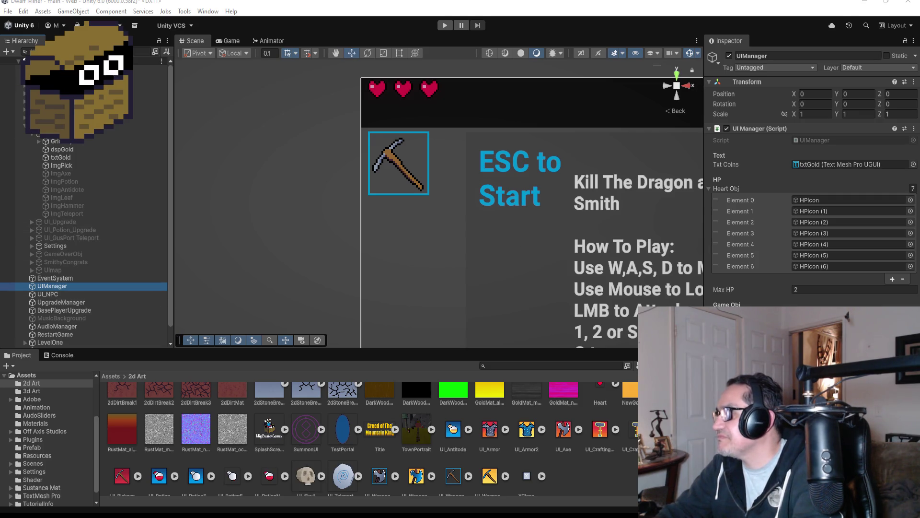
Collapse the HUD canvas parent in the Hierarchy to reveal LevelOne, LevelTwo and WellRecovery.
scroll(327, 484, "down", 1)
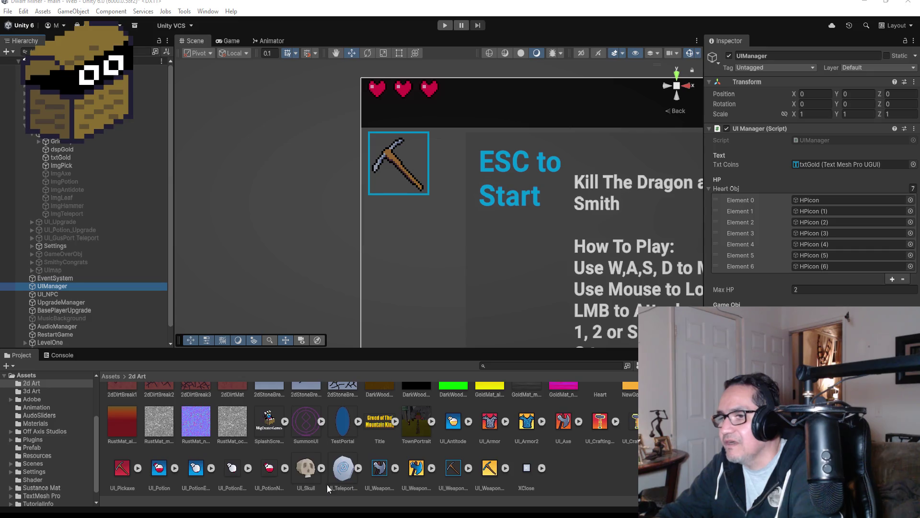
left_click(271, 473)
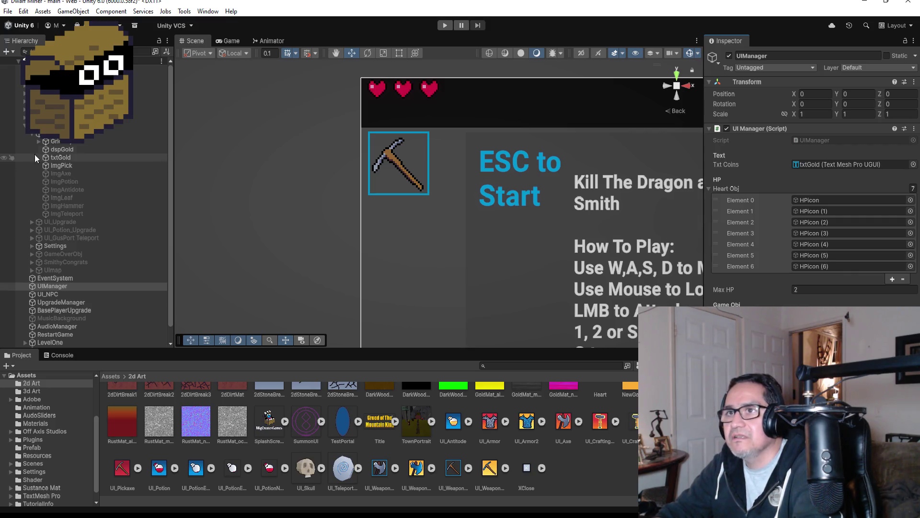
left_click(24, 126)
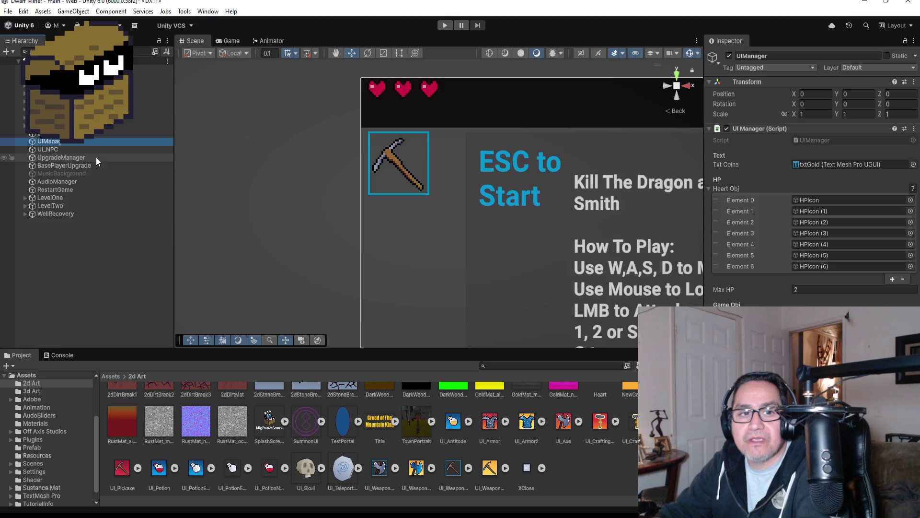
Frame OlgaTheAlchemist and the LevelTwo layout, then switch the Scene view to Top view.
left_click(82, 197)
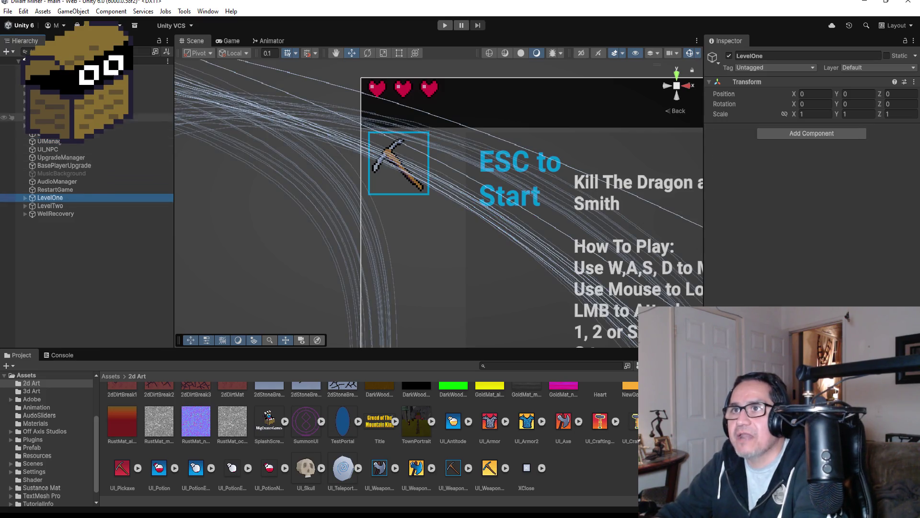
left_click(72, 101)
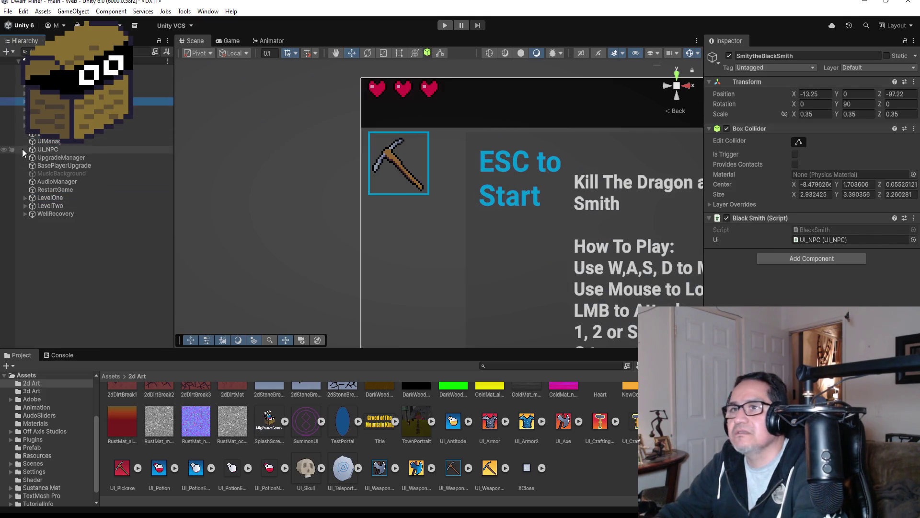
left_click(149, 109)
double_click(95, 110)
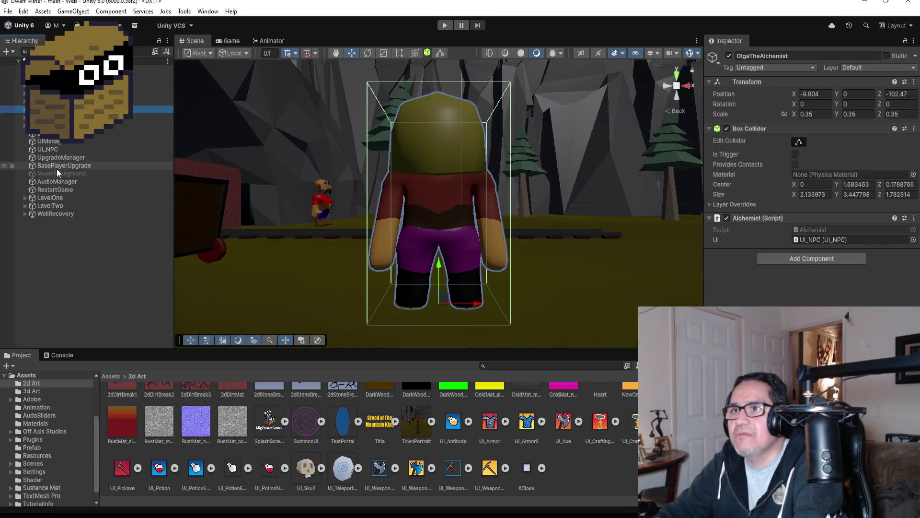
double_click(49, 205)
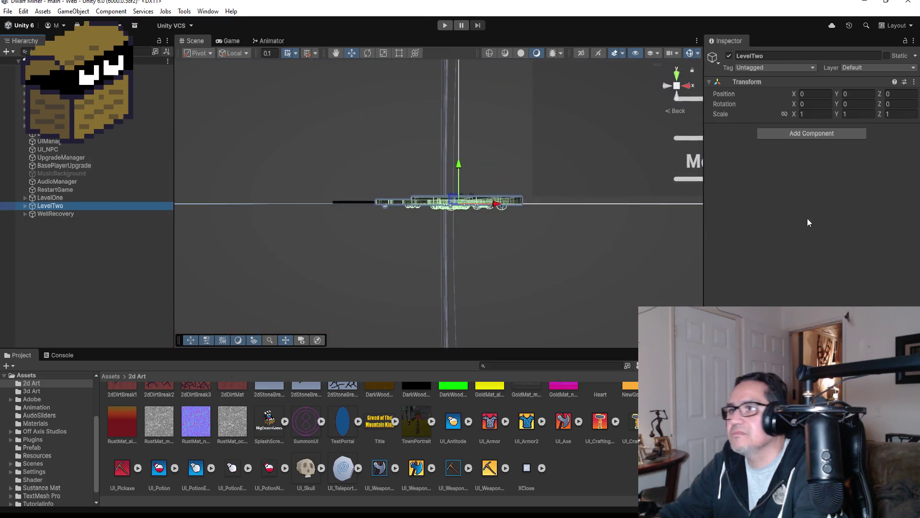
left_click(676, 74)
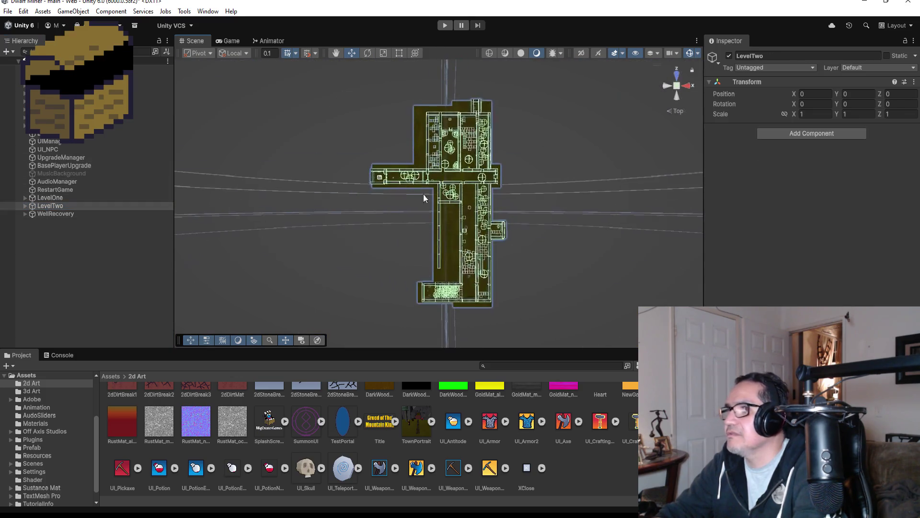
Create an empty GameObject, rename it Level3, and drag it just above WellRecovery.
right_click(54, 250)
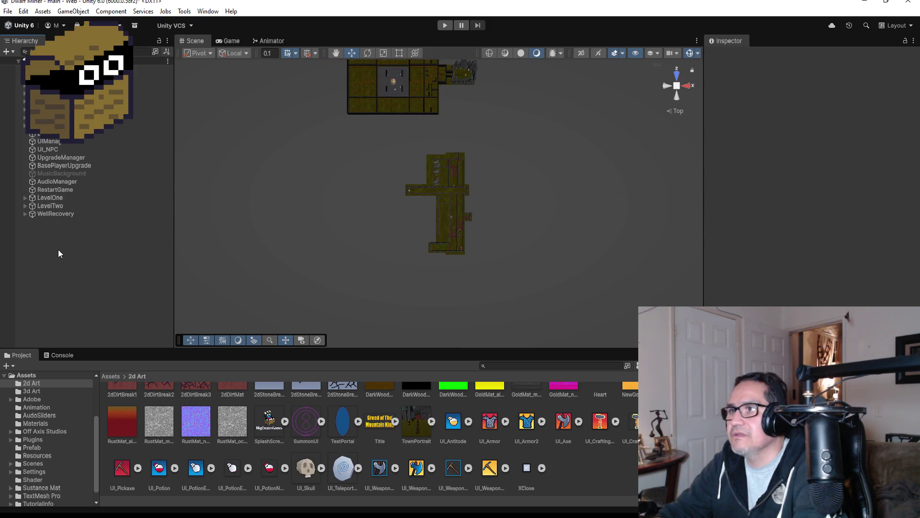
left_click(92, 366)
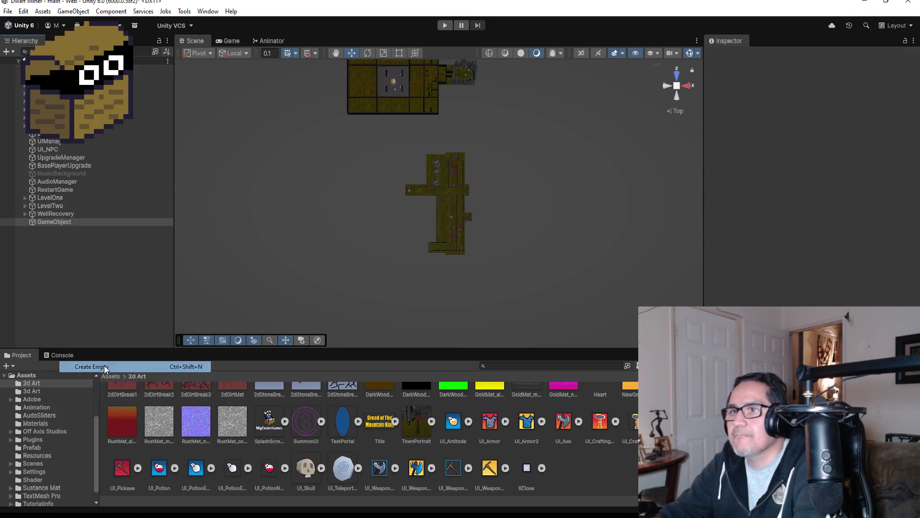
left_click(792, 58)
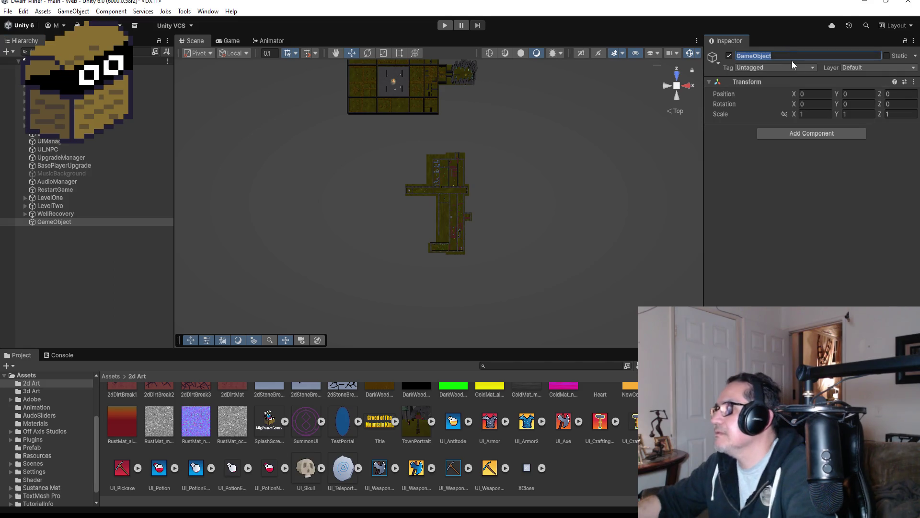
type("Level3")
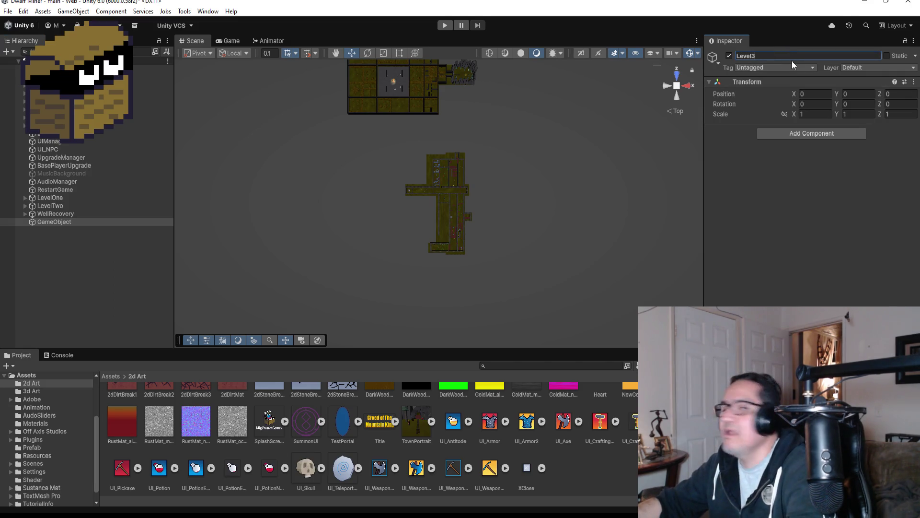
key("Return")
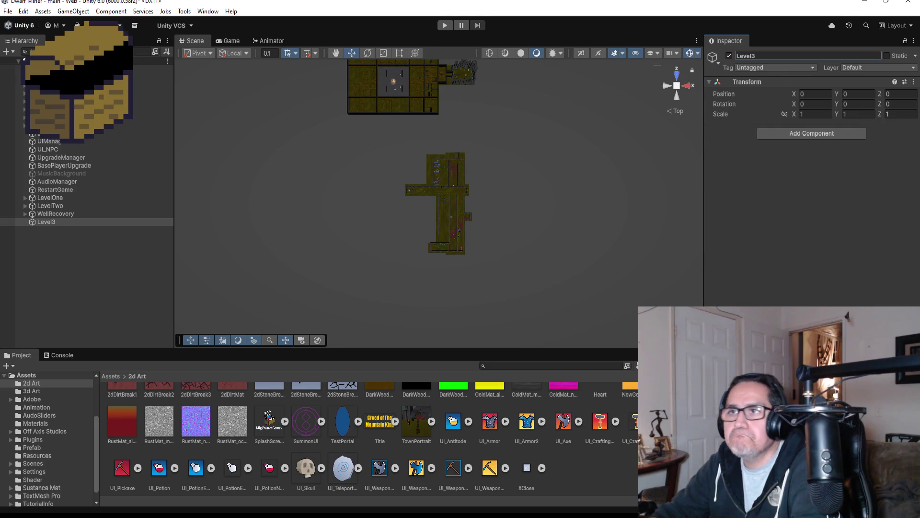
left_click_drag(47, 222, 50, 215)
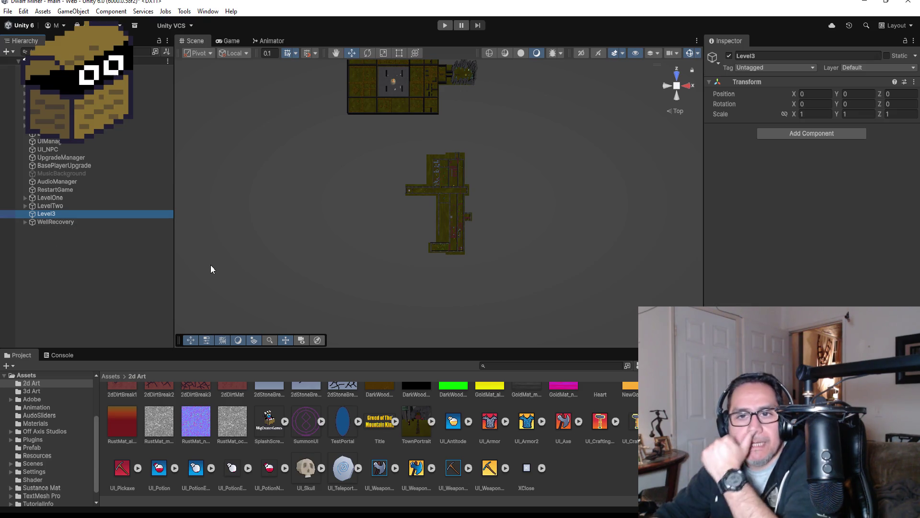
scroll(479, 205, "down", 4)
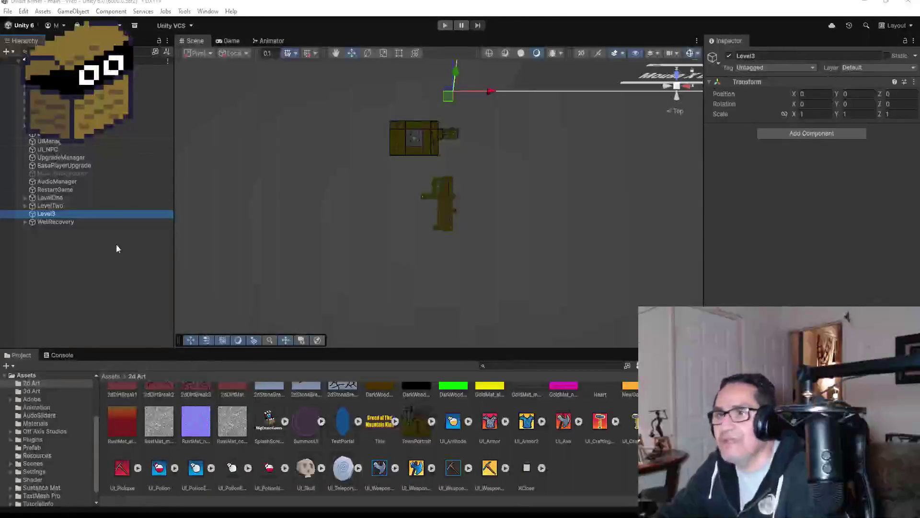
Frame Level3, expand LevelTwo, select MainHall, and expand Area1 to show its planes.
double_click(57, 215)
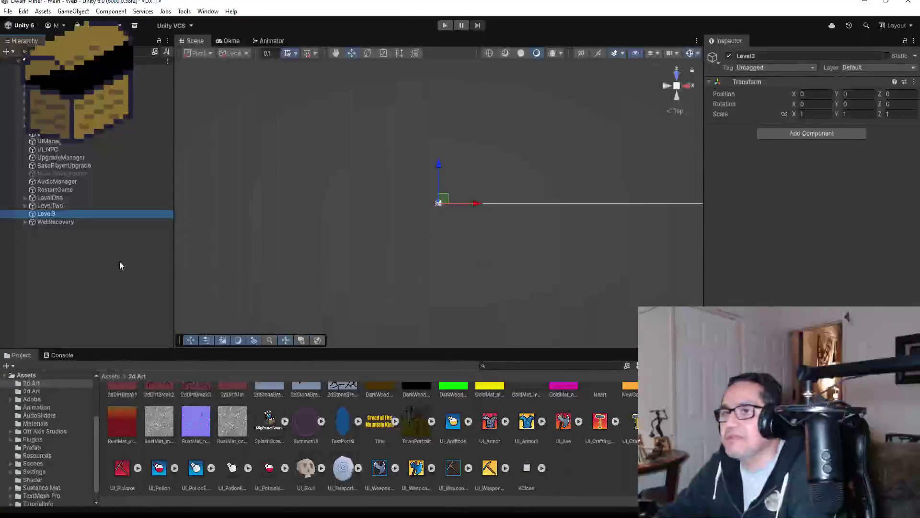
left_click(24, 206)
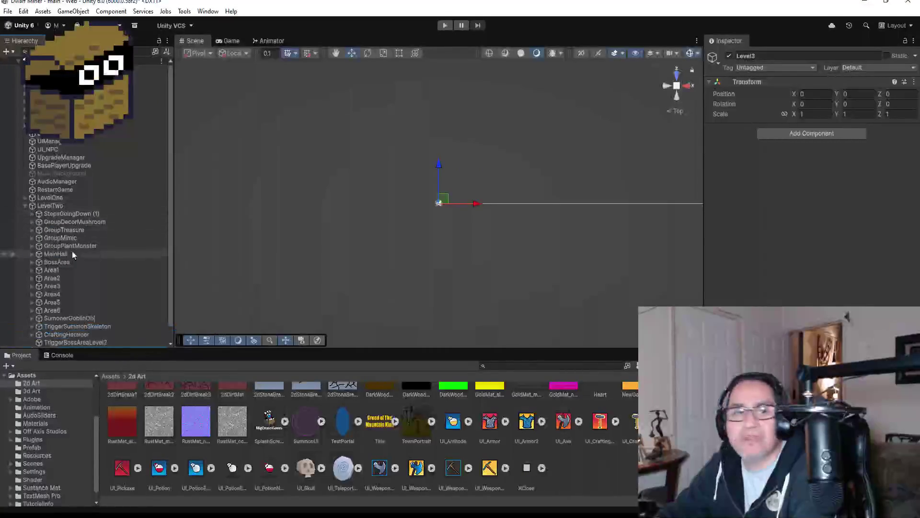
scroll(70, 254, "down", 1)
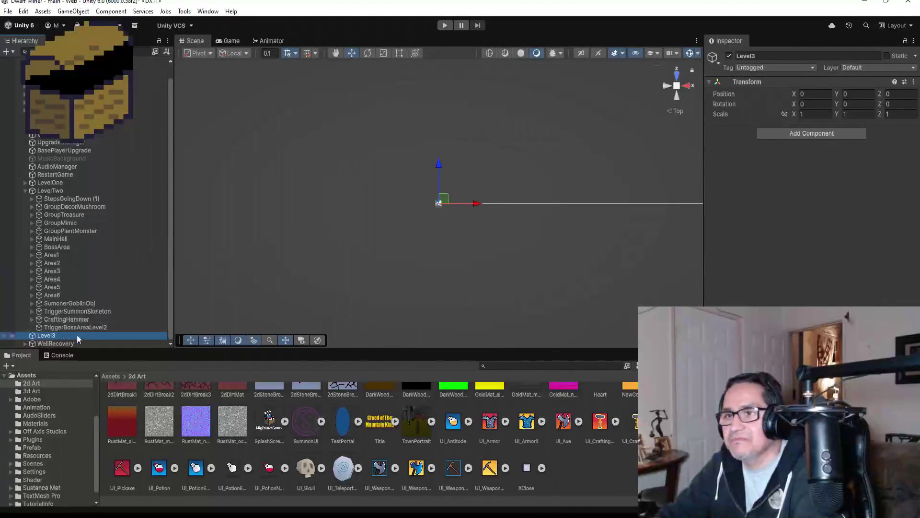
left_click(61, 240)
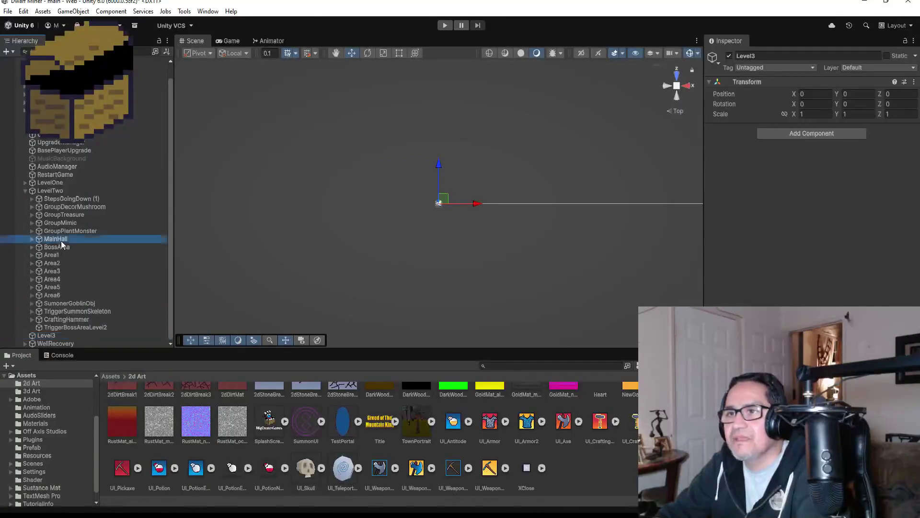
left_click(31, 255)
Duplicate Area1's Plane (1) as Plane (4) and move it to the top level above Level3.
left_click(69, 263)
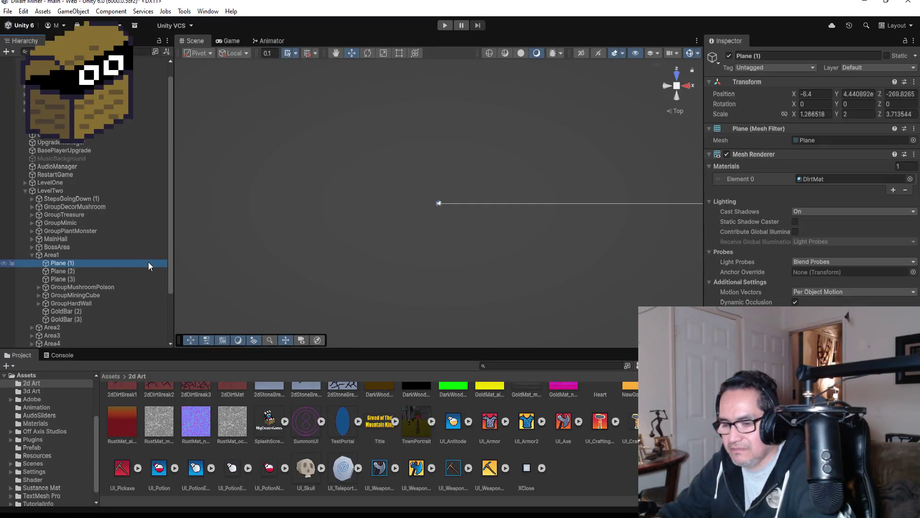
key("ctrl+d")
scroll(101, 283, "down", 3)
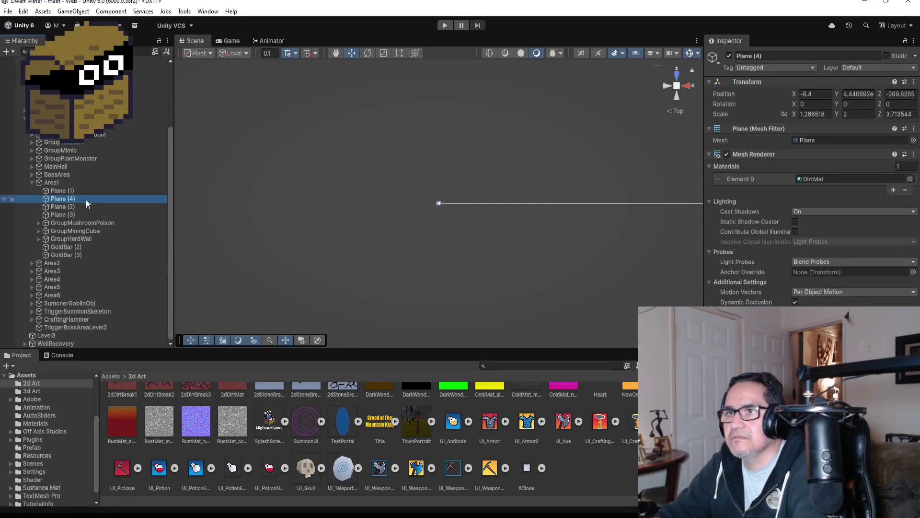
mouse_move(72, 198)
left_mouse_down()
mouse_move(88, 348)
mouse_move(84, 335)
left_mouse_up()
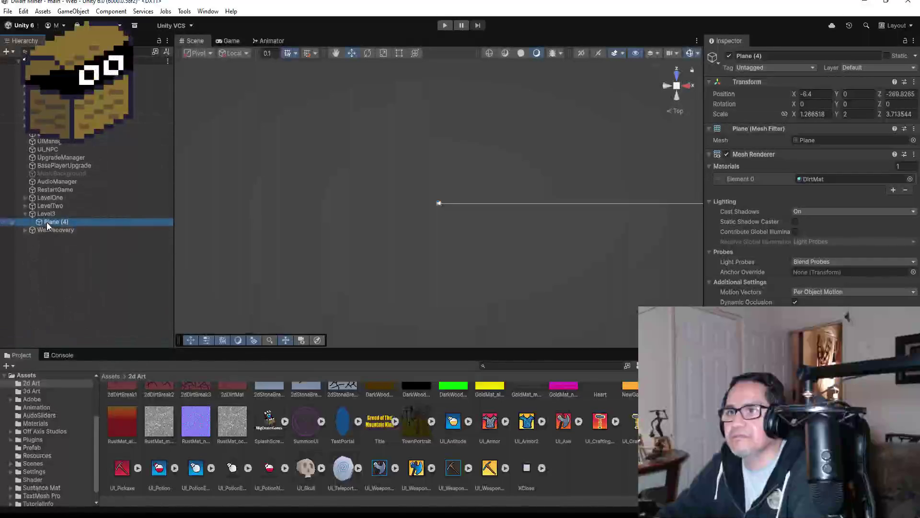
left_click_drag(47, 222, 46, 219)
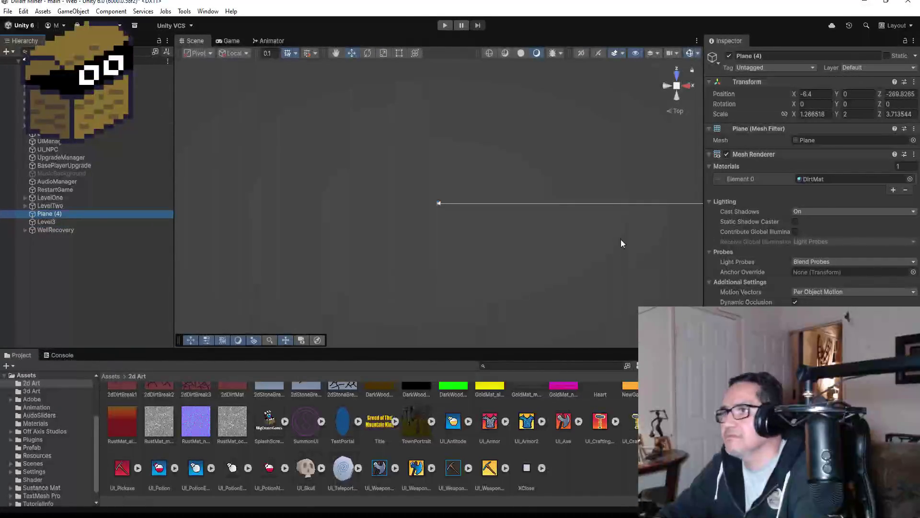